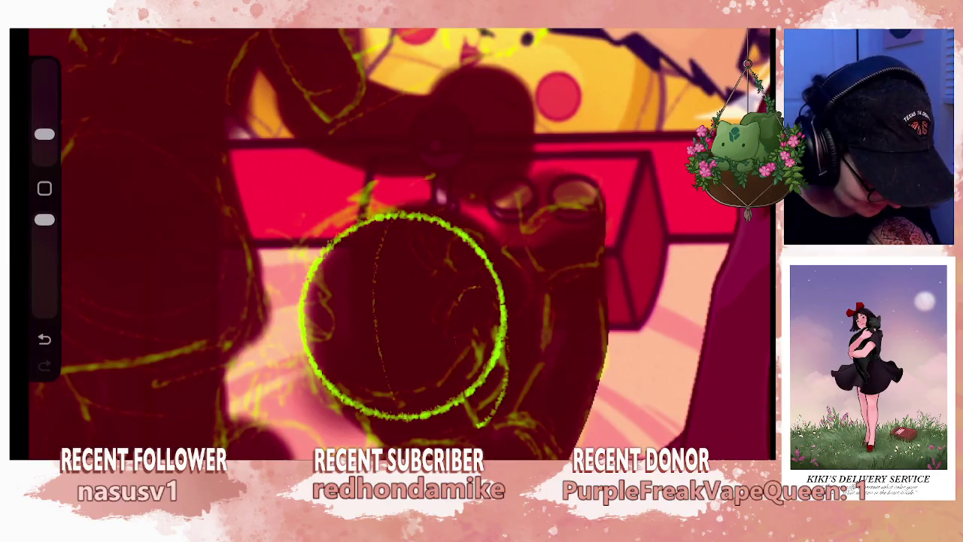
Step: Snap the green head stroke into a clean circle and sketch faint lines inside it
{"action": "left_click_drag", "start_coordinate": [456, 301], "coordinate": [473, 363]}
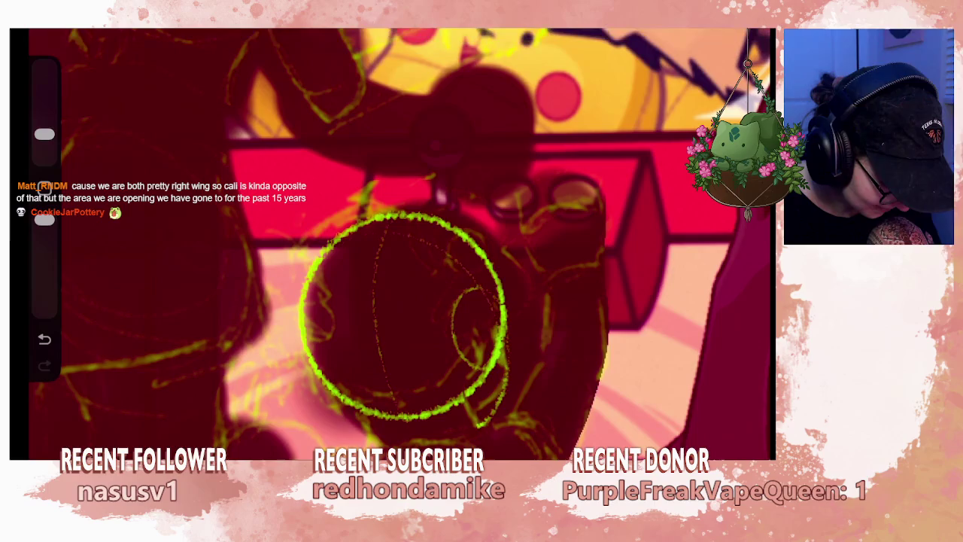
{"action": "left_click_drag", "start_coordinate": [446, 254], "coordinate": [481, 300]}
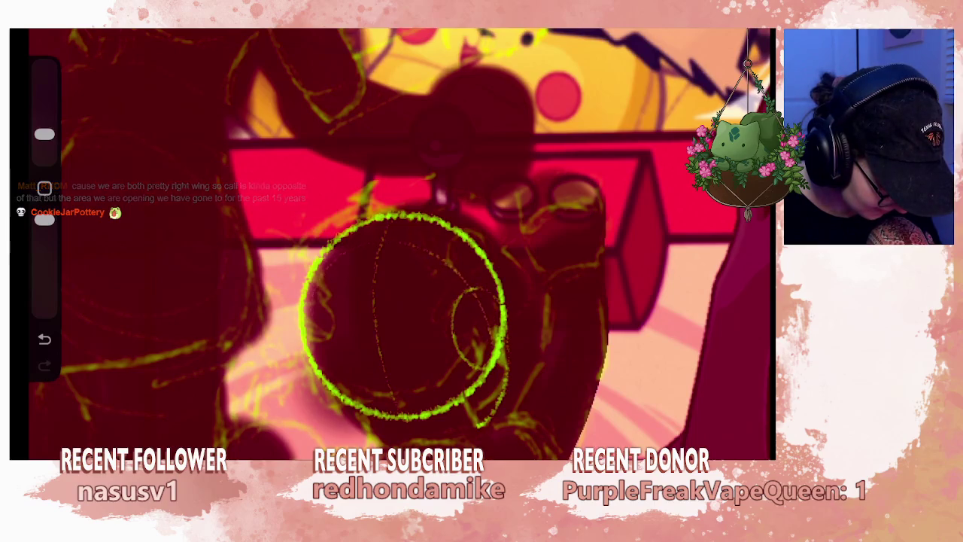
{"action": "left_click_drag", "start_coordinate": [455, 271], "coordinate": [485, 319]}
{"action": "left_click_drag", "start_coordinate": [471, 280], "coordinate": [489, 346]}
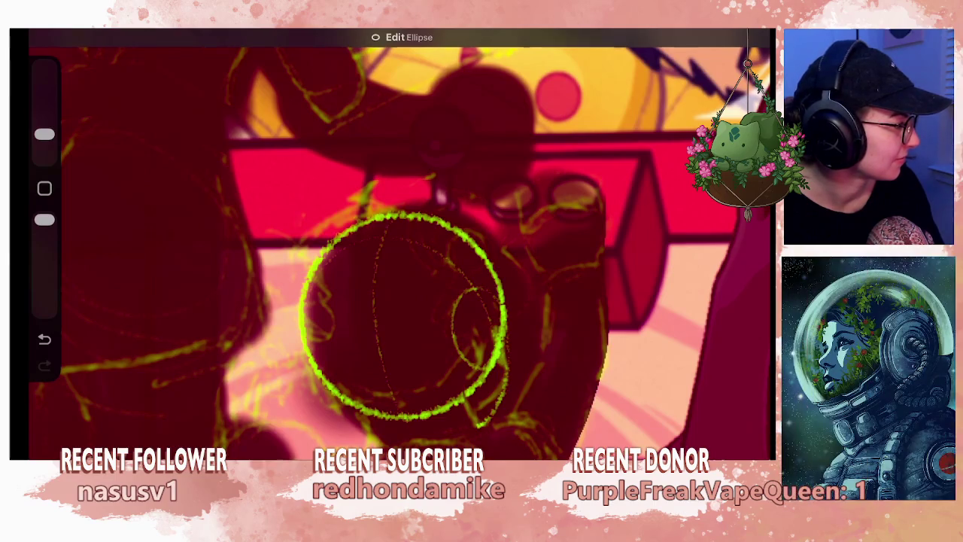
{"action": "left_click_drag", "start_coordinate": [407, 316], "coordinate": [452, 275]}
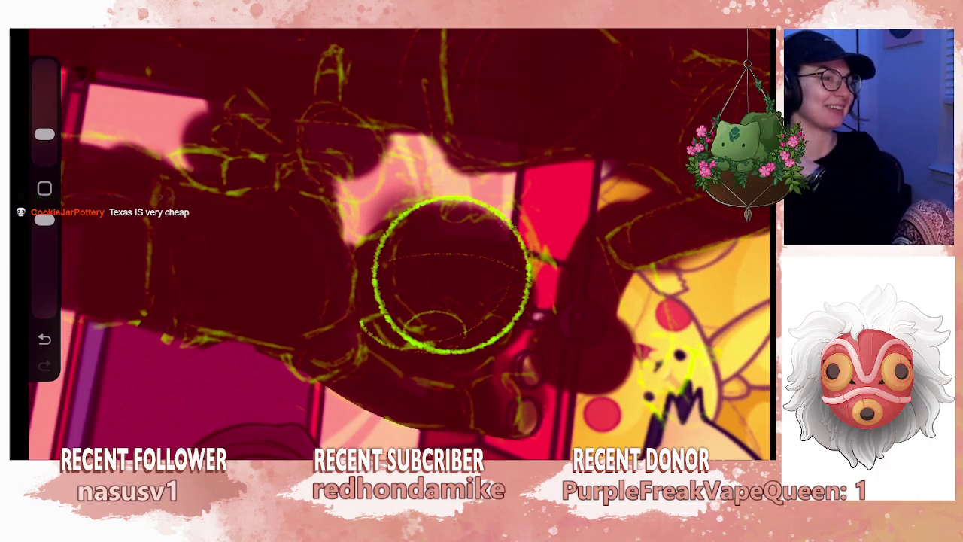
{"action": "scroll", "coordinate": [451, 275], "scroll_direction": "down", "scroll_amount": 5}
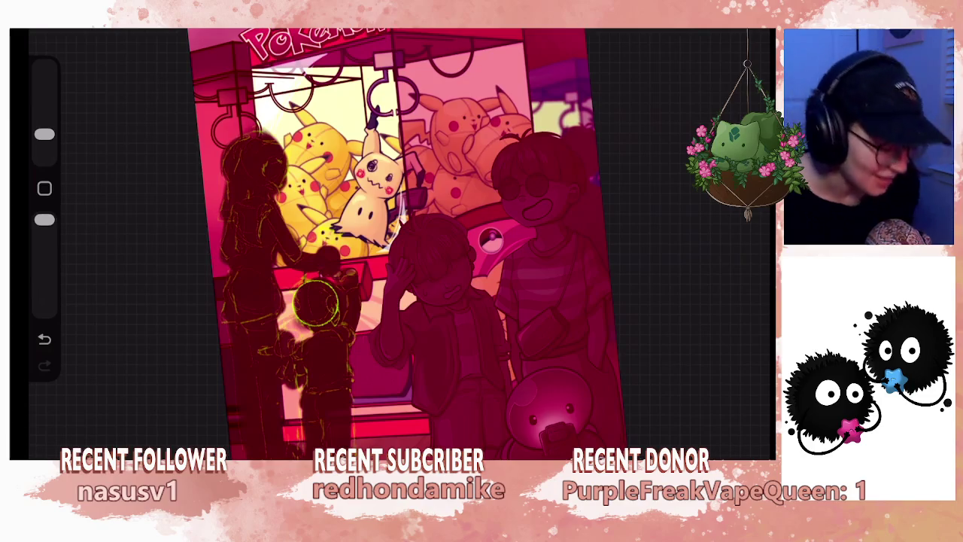
{"action": "scroll", "coordinate": [301, 301], "scroll_direction": "up", "scroll_amount": 5}
{"action": "scroll", "coordinate": [376, 301], "scroll_direction": "up", "scroll_amount": 3}
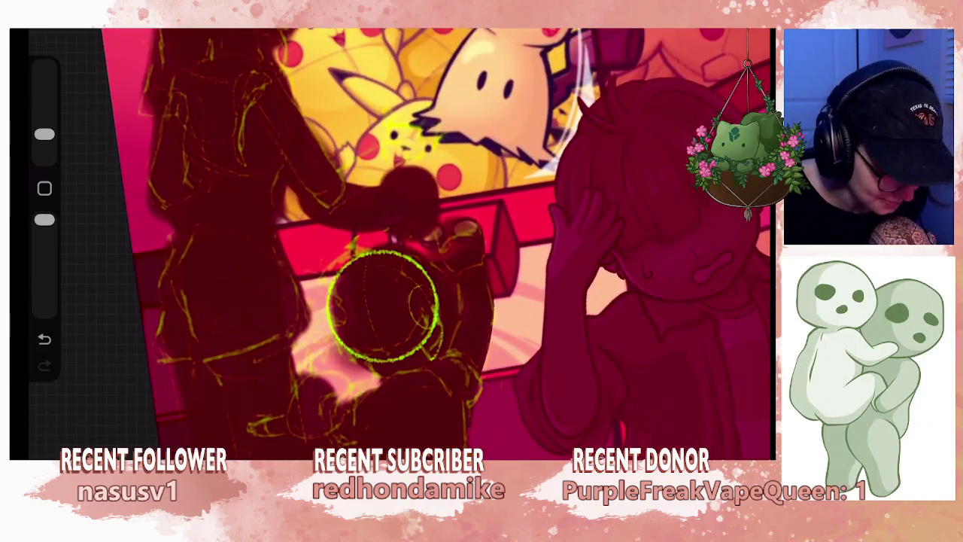
{"action": "left_click", "coordinate": [681, 30]}
{"action": "left_click", "coordinate": [263, 263]}
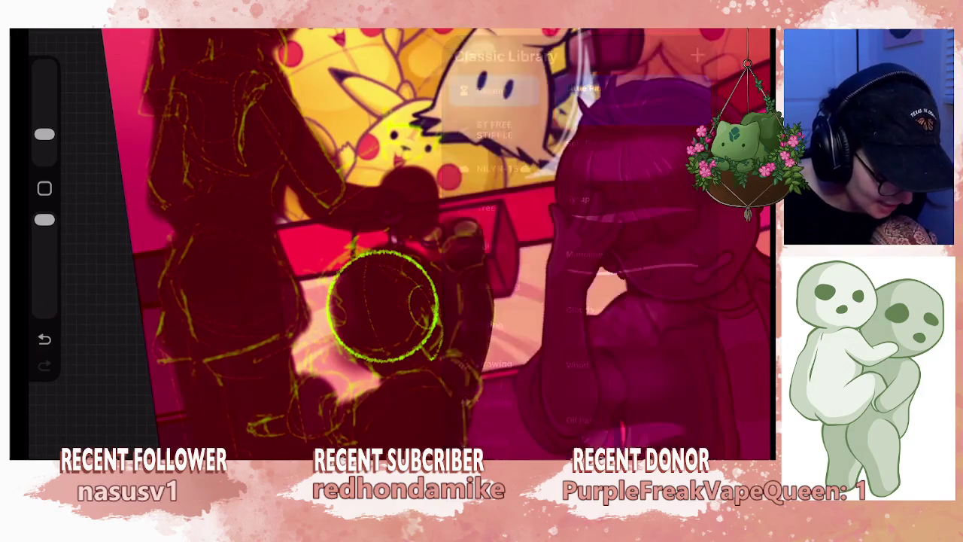
{"action": "scroll", "coordinate": [414, 263], "scroll_direction": "up", "scroll_amount": 3}
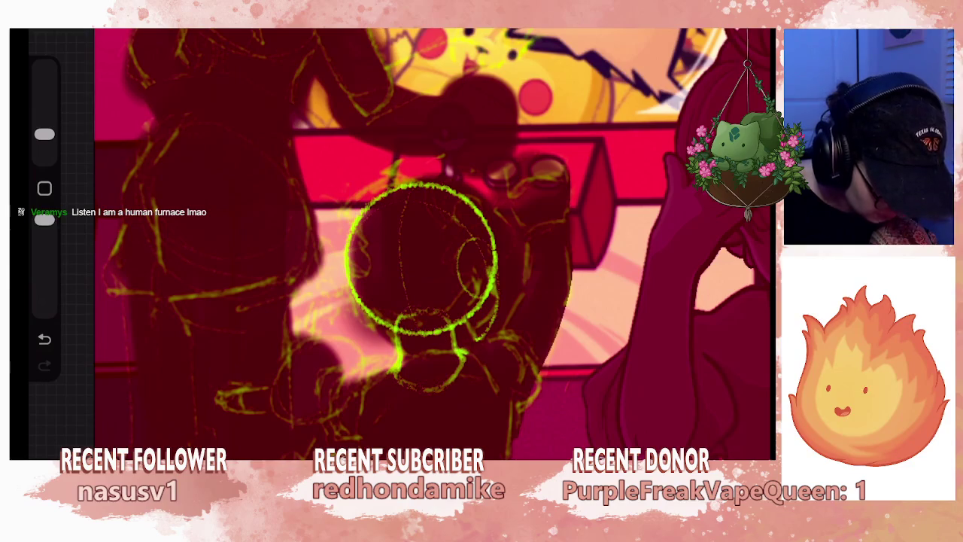
Step: Enlarge the brush and draw a short vertical green stroke just below the circle head
{"action": "scroll", "coordinate": [433, 244], "scroll_direction": "down", "scroll_amount": 3}
{"action": "scroll", "coordinate": [467, 301], "scroll_direction": "up", "scroll_amount": 5}
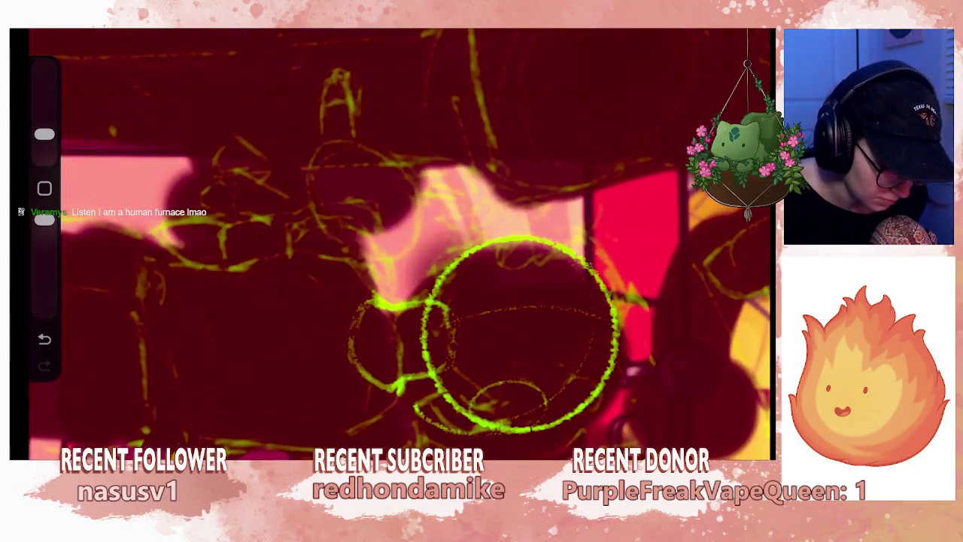
{"action": "left_click_drag", "start_coordinate": [45, 134], "coordinate": [44, 106]}
{"action": "left_click_drag", "start_coordinate": [425, 325], "coordinate": [425, 352]}
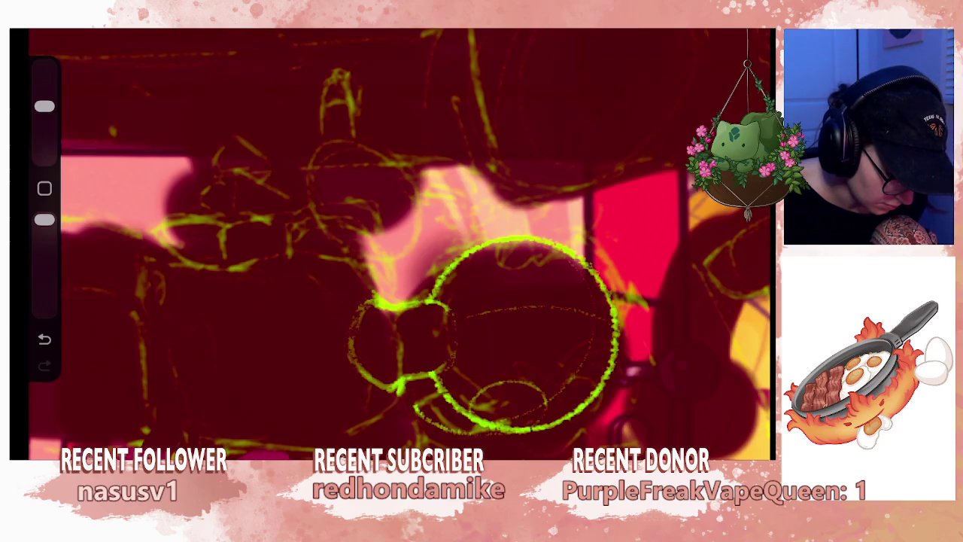
{"action": "scroll", "coordinate": [399, 241], "scroll_direction": "down", "scroll_amount": 5}
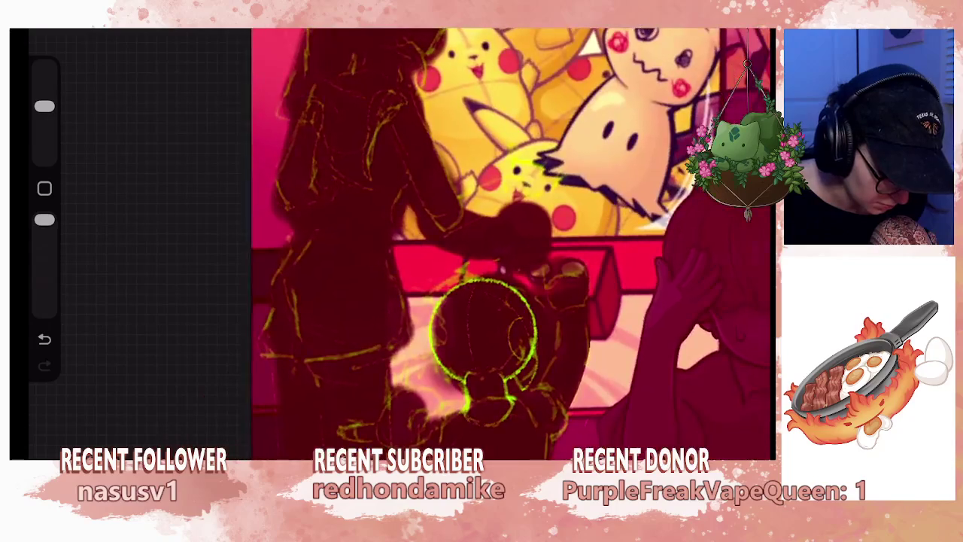
{"action": "scroll", "coordinate": [493, 331], "scroll_direction": "up", "scroll_amount": 2}
{"action": "scroll", "coordinate": [493, 331], "scroll_direction": "up", "scroll_amount": 2}
{"action": "scroll", "coordinate": [493, 331], "scroll_direction": "up", "scroll_amount": 2}
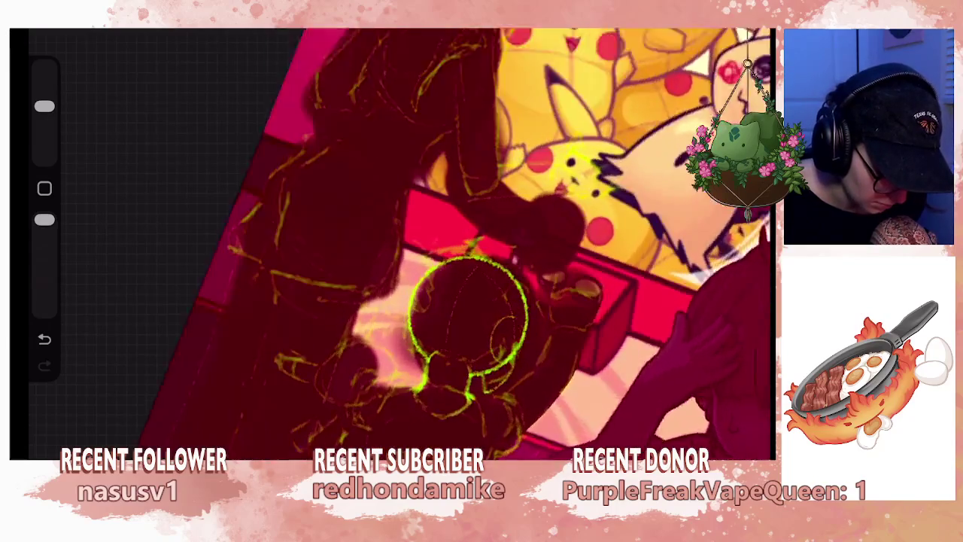
{"action": "scroll", "coordinate": [493, 331], "scroll_direction": "up", "scroll_amount": 2}
Step: Shrink and re-enlarge the brush, then turn the canvas upright around the figure
{"action": "left_click_drag", "start_coordinate": [45, 106], "coordinate": [44, 134]}
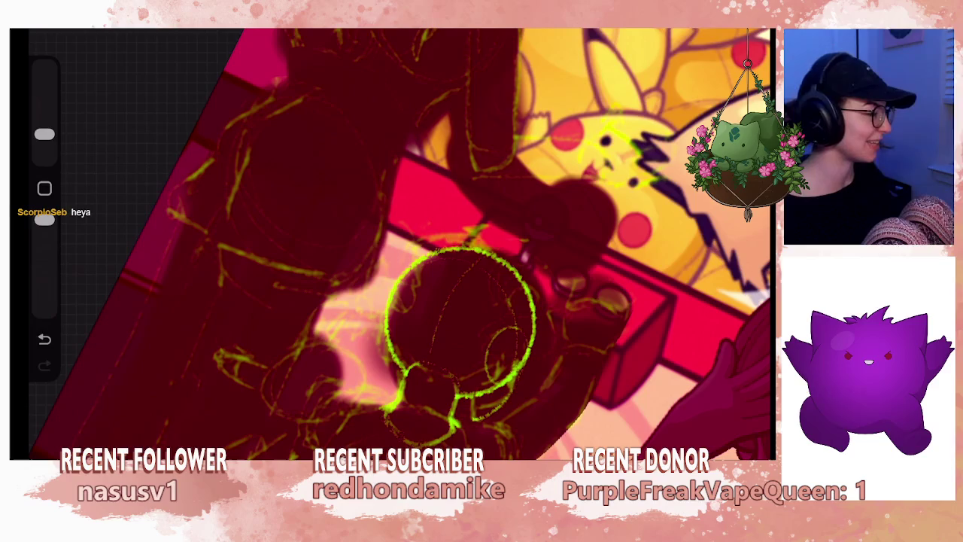
{"action": "left_click_drag", "start_coordinate": [45, 134], "coordinate": [44, 106]}
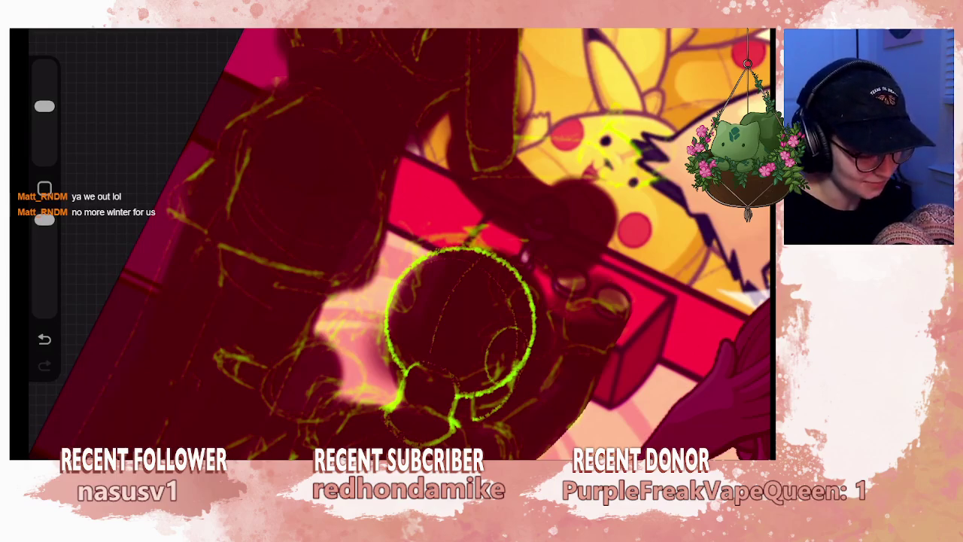
{"action": "mouse_move", "coordinate": [461, 320]}
{"action": "left_mouse_down"}
{"action": "mouse_move", "coordinate": [418, 259]}
{"action": "mouse_move", "coordinate": [403, 312]}
{"action": "mouse_move", "coordinate": [410, 230]}
{"action": "left_mouse_up"}
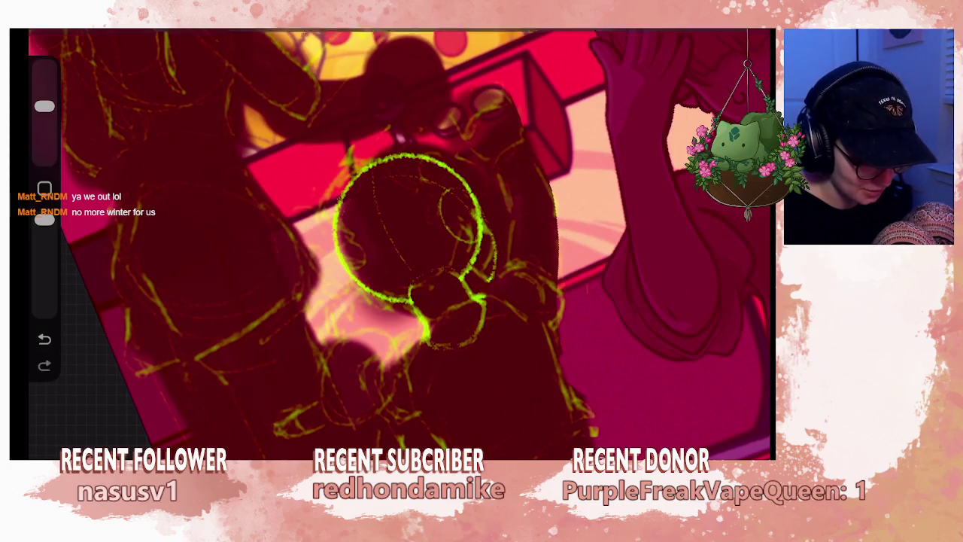
Step: Undo the last stroke and sketch short green strokes by the figure's hand
{"action": "key", "text": "ctrl+z"}
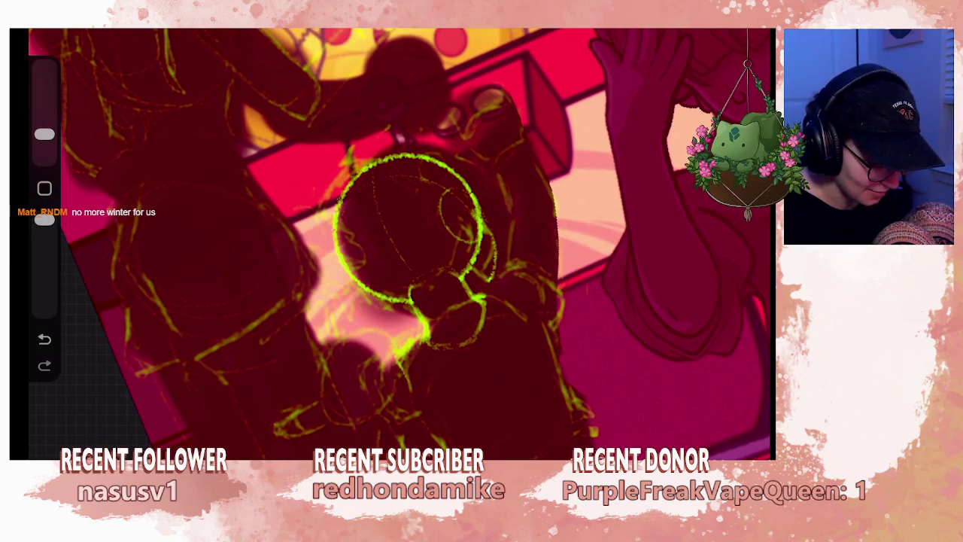
{"action": "left_click_drag", "start_coordinate": [410, 226], "coordinate": [439, 214]}
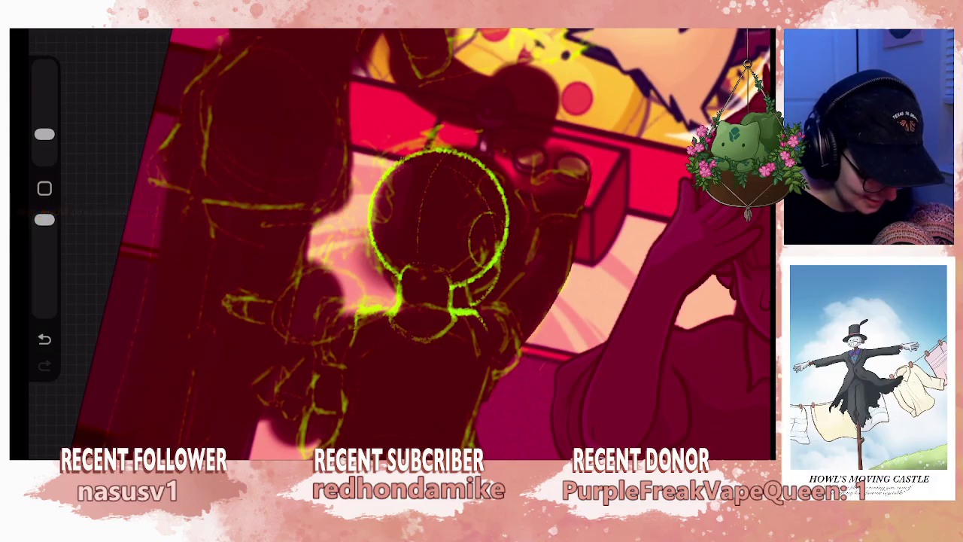
{"action": "left_click_drag", "start_coordinate": [472, 310], "coordinate": [509, 296]}
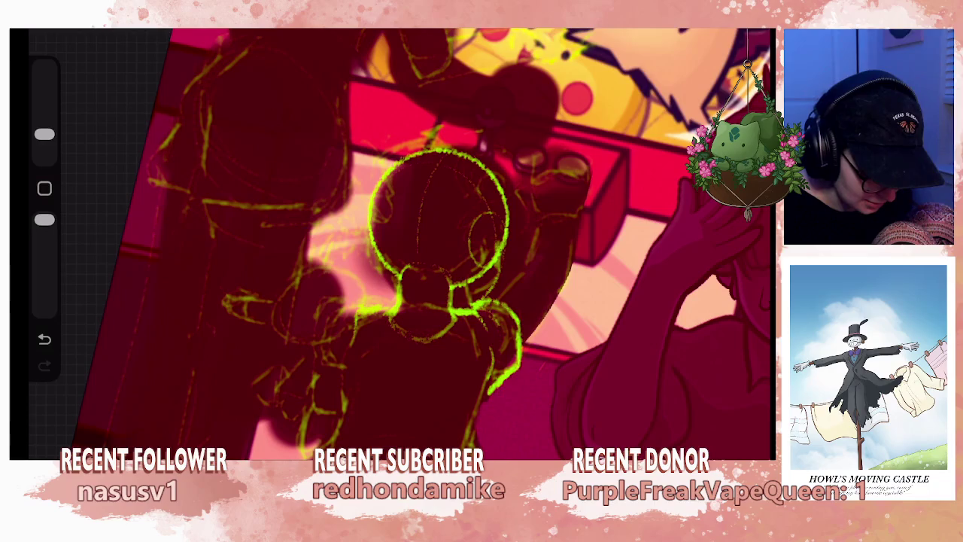
{"action": "scroll", "coordinate": [437, 248], "scroll_direction": "down", "scroll_amount": 2}
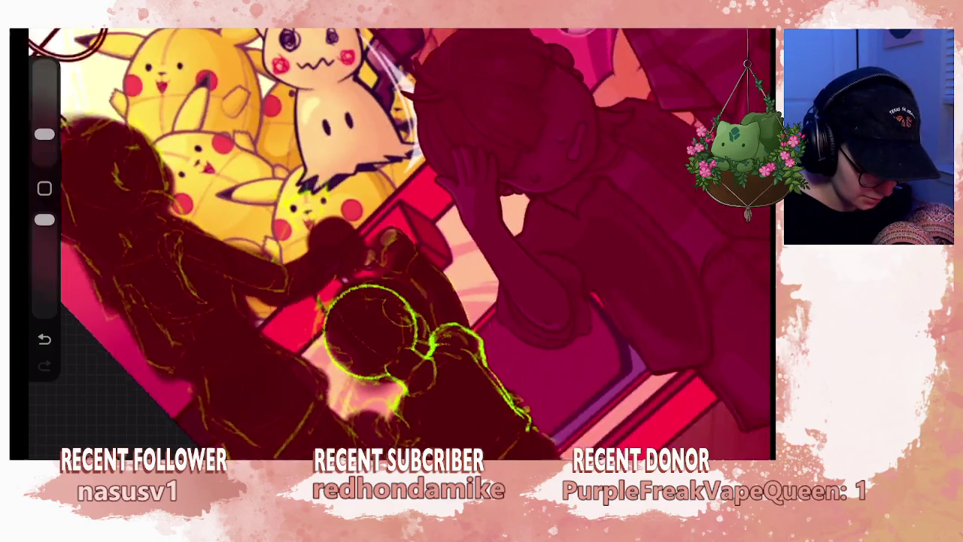
Step: Add a green stroke to the child's body, then view the whole scene upright
{"action": "left_click_drag", "start_coordinate": [391, 248], "coordinate": [316, 339]}
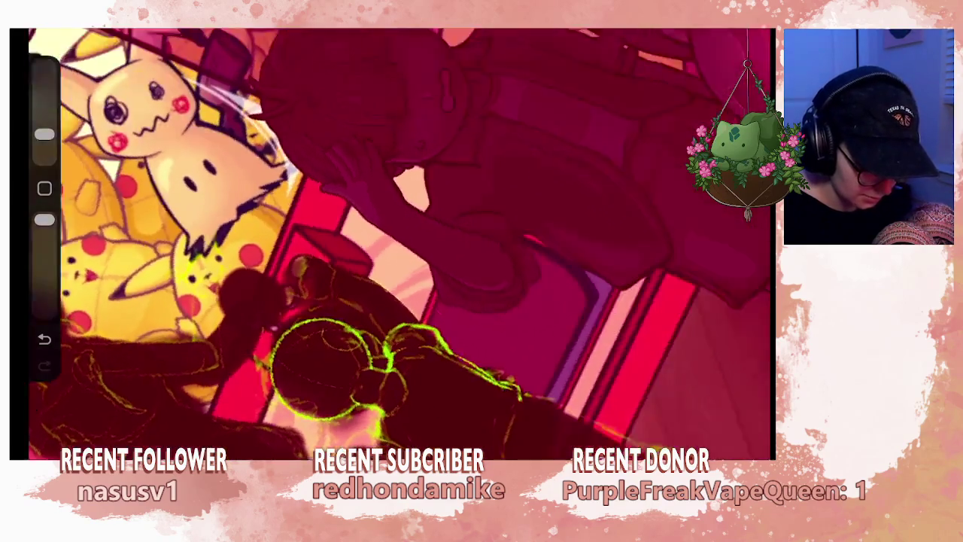
{"action": "left_click_drag", "start_coordinate": [482, 375], "coordinate": [477, 421]}
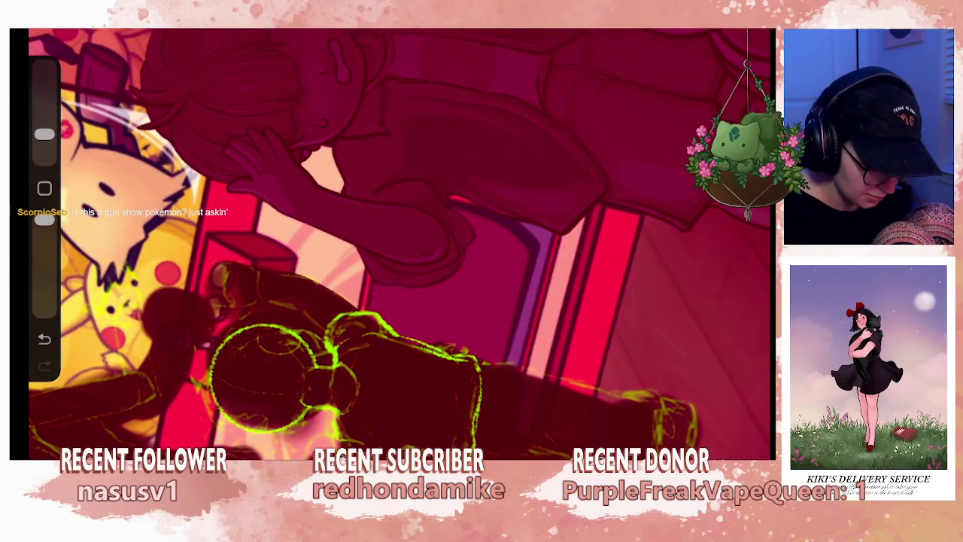
{"action": "mouse_move", "coordinate": [256, 369]}
{"action": "left_mouse_down"}
{"action": "mouse_move", "coordinate": [429, 344]}
{"action": "mouse_move", "coordinate": [572, 211]}
{"action": "left_mouse_up"}
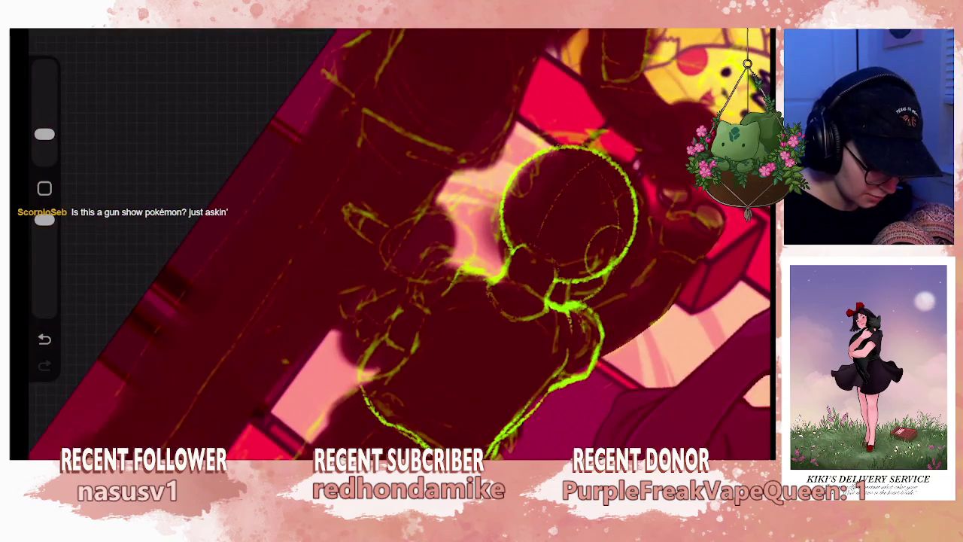
{"action": "left_click_drag", "start_coordinate": [527, 225], "coordinate": [482, 286]}
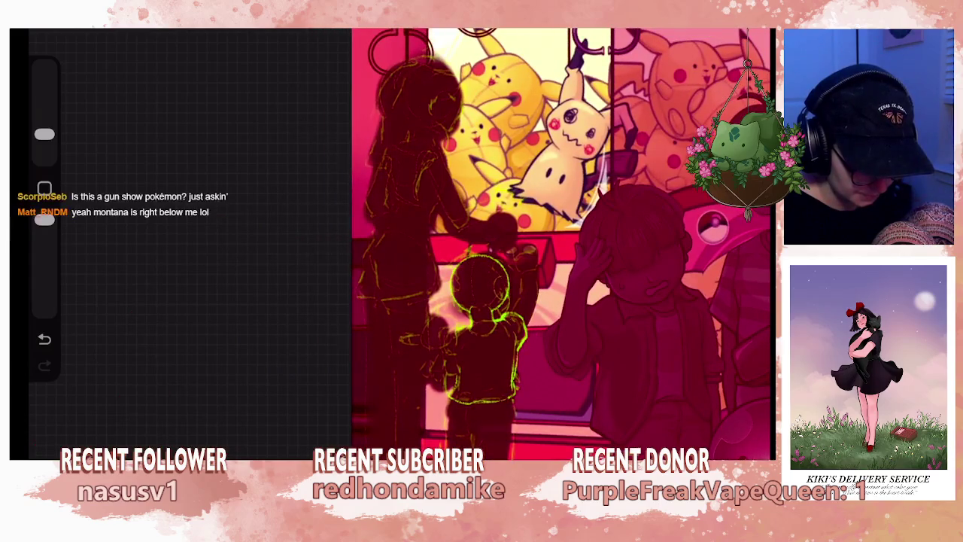
Step: Move the brush-size slider up, down and back up to finish on a larger brush
{"action": "scroll", "coordinate": [482, 241], "scroll_direction": "up", "scroll_amount": 3}
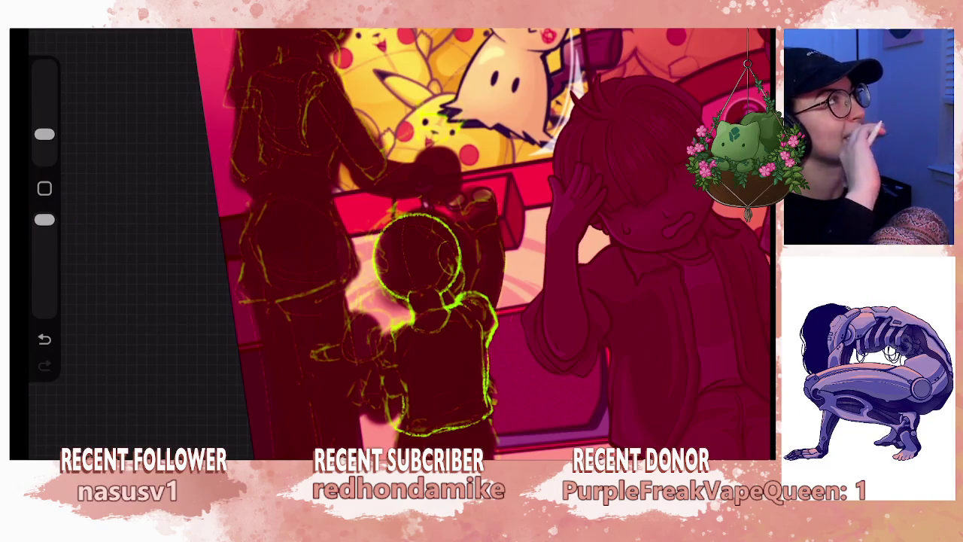
{"action": "left_click_drag", "start_coordinate": [44, 134], "coordinate": [44, 107]}
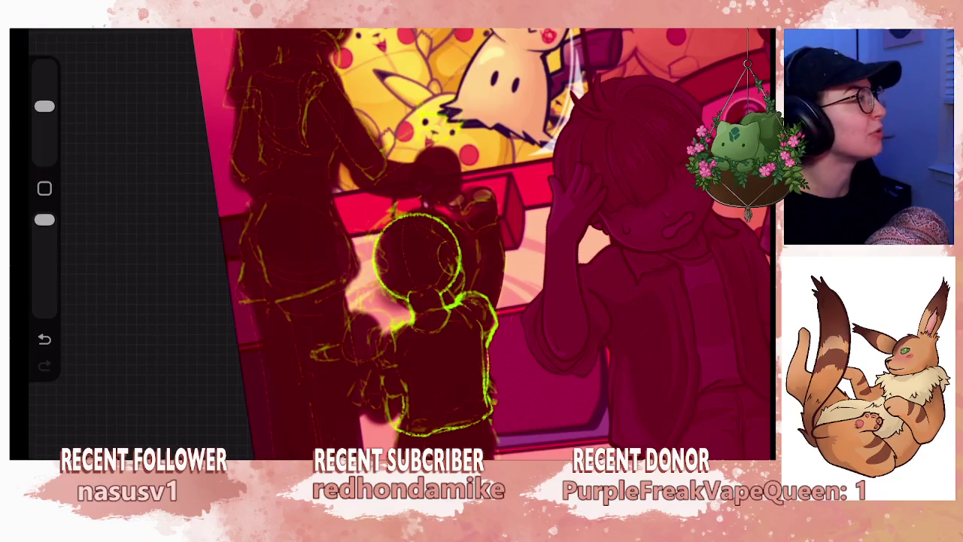
{"action": "left_click_drag", "start_coordinate": [45, 106], "coordinate": [45, 134]}
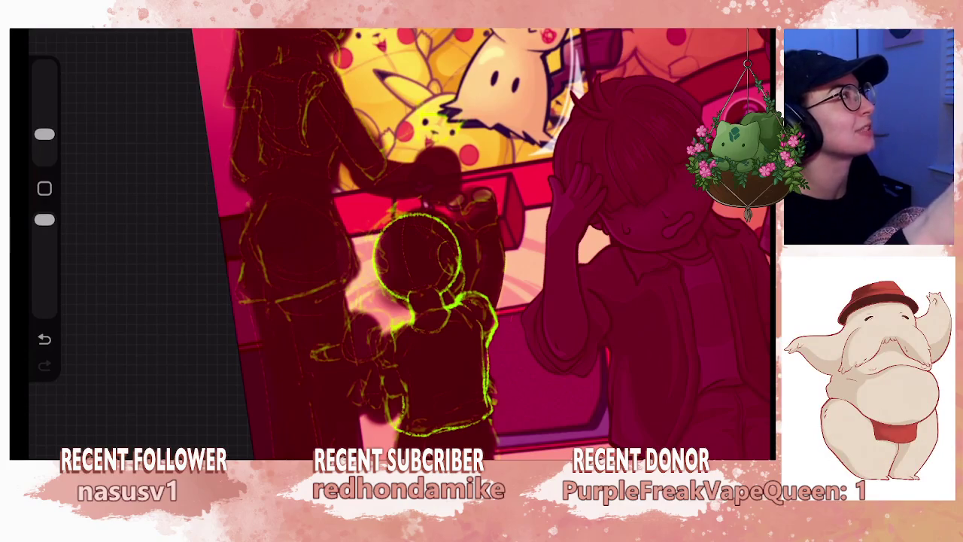
{"action": "left_click_drag", "start_coordinate": [45, 134], "coordinate": [45, 107]}
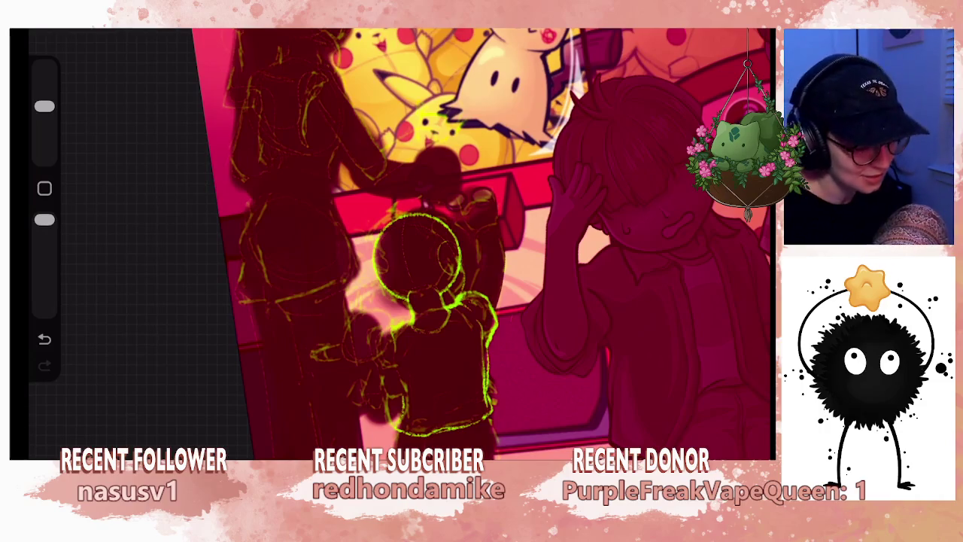
Step: Draw green strokes beside the head and down the child's right side
{"action": "scroll", "coordinate": [392, 241], "scroll_direction": "up", "scroll_amount": 2}
{"action": "scroll", "coordinate": [327, 286], "scroll_direction": "up", "scroll_amount": 2}
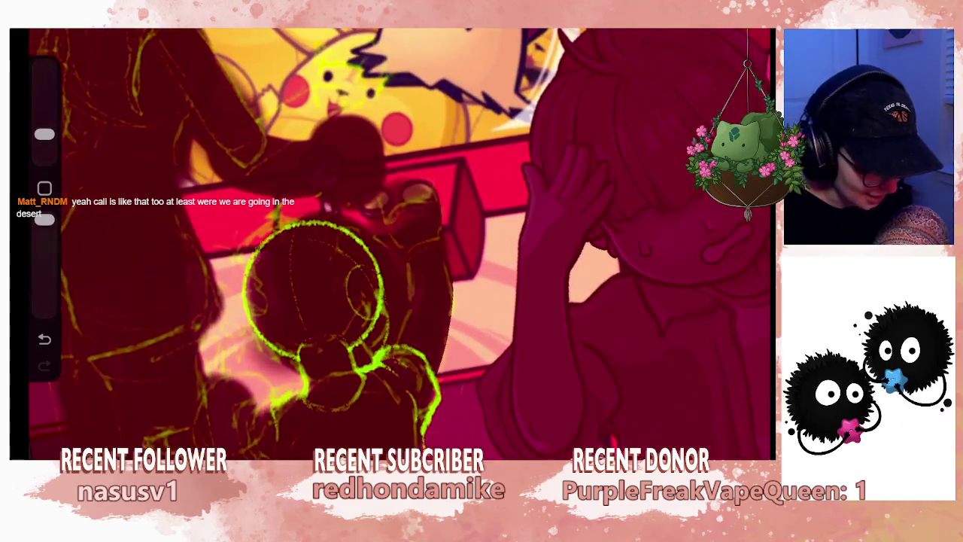
{"action": "scroll", "coordinate": [301, 294], "scroll_direction": "up", "scroll_amount": 2}
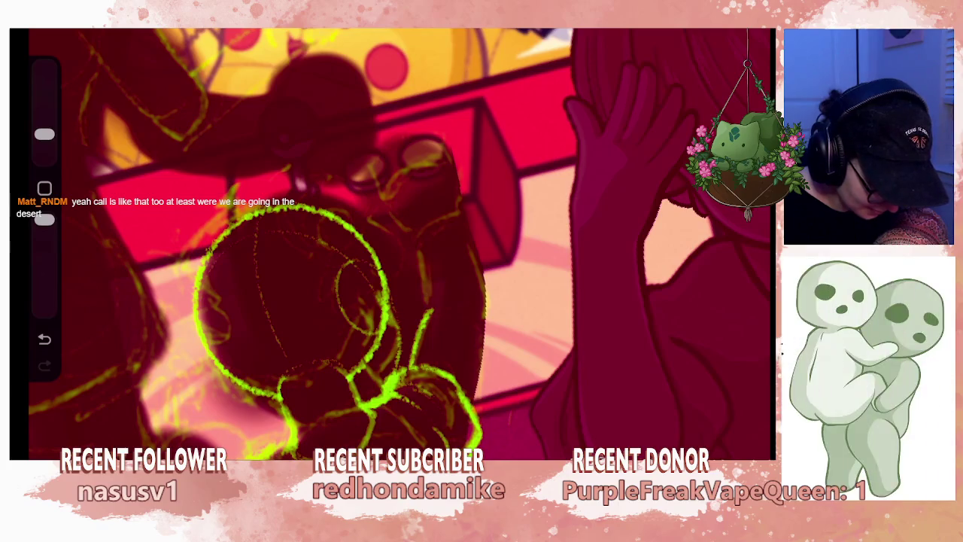
{"action": "left_click_drag", "start_coordinate": [427, 277], "coordinate": [422, 301]}
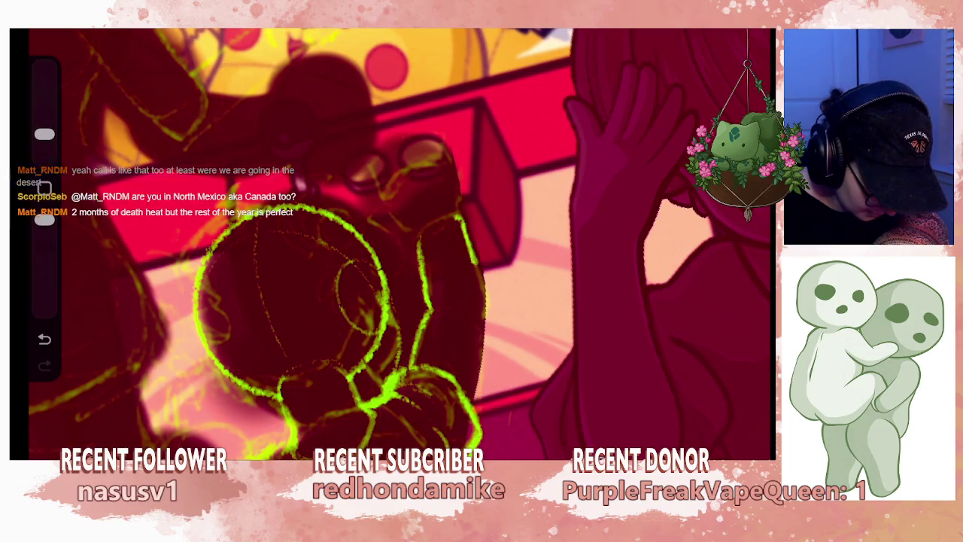
{"action": "left_click_drag", "start_coordinate": [484, 319], "coordinate": [479, 394]}
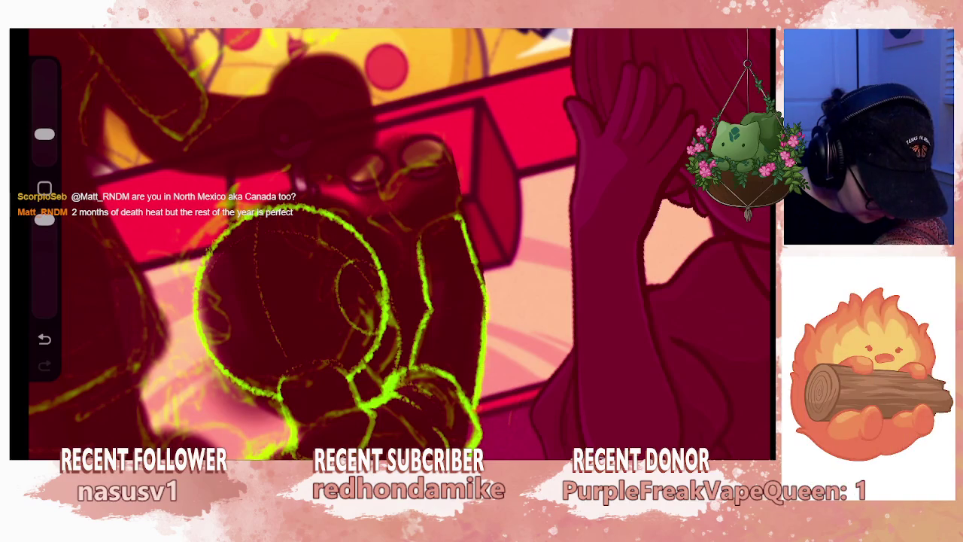
Step: Zoom into the sketch and add a small green stroke to the child's lower body
{"action": "scroll", "coordinate": [434, 244], "scroll_direction": "down", "scroll_amount": 5}
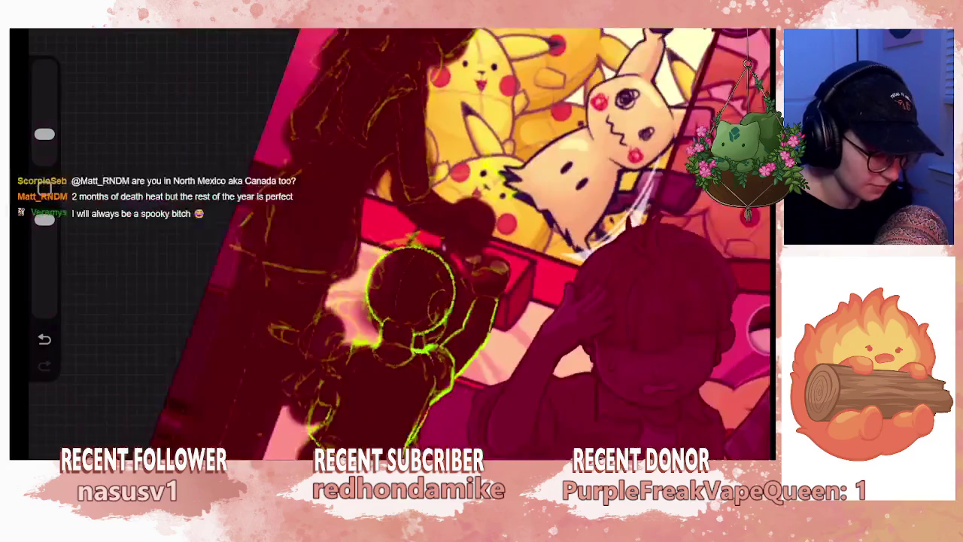
{"action": "scroll", "coordinate": [391, 244], "scroll_direction": "up", "scroll_amount": 3}
{"action": "scroll", "coordinate": [391, 244], "scroll_direction": "up", "scroll_amount": 2}
{"action": "scroll", "coordinate": [391, 244], "scroll_direction": "up", "scroll_amount": 2}
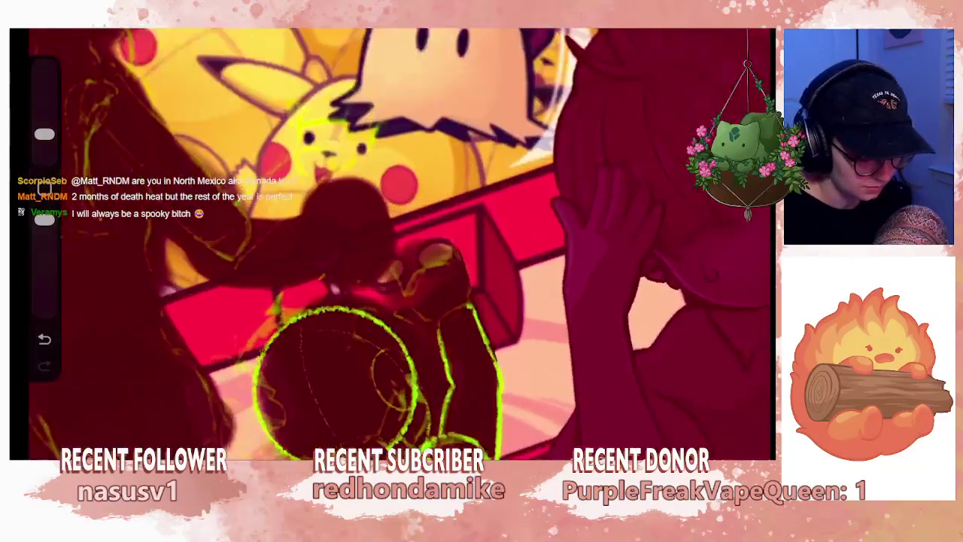
{"action": "scroll", "coordinate": [391, 244], "scroll_direction": "up", "scroll_amount": 2}
{"action": "scroll", "coordinate": [391, 243], "scroll_direction": "up", "scroll_amount": 1}
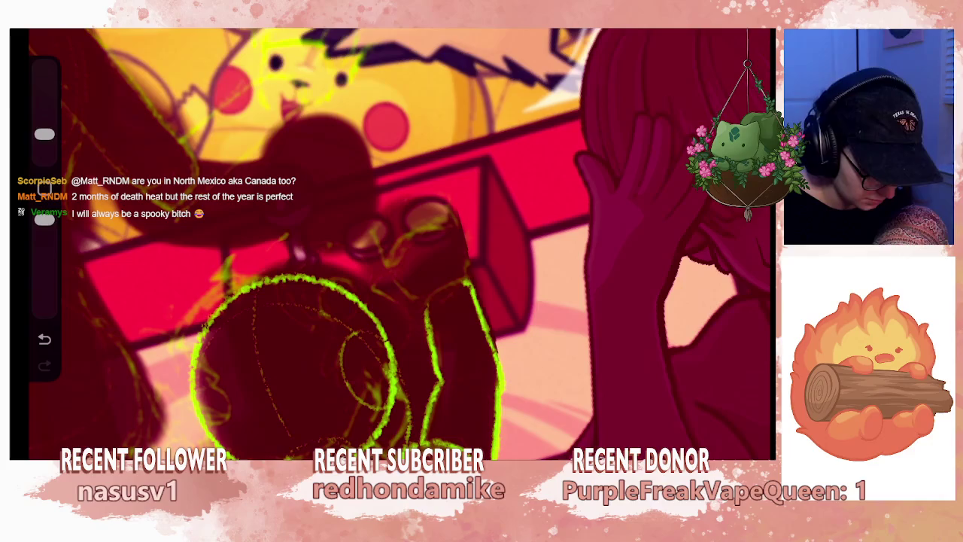
{"action": "left_click_drag", "start_coordinate": [440, 382], "coordinate": [450, 370]}
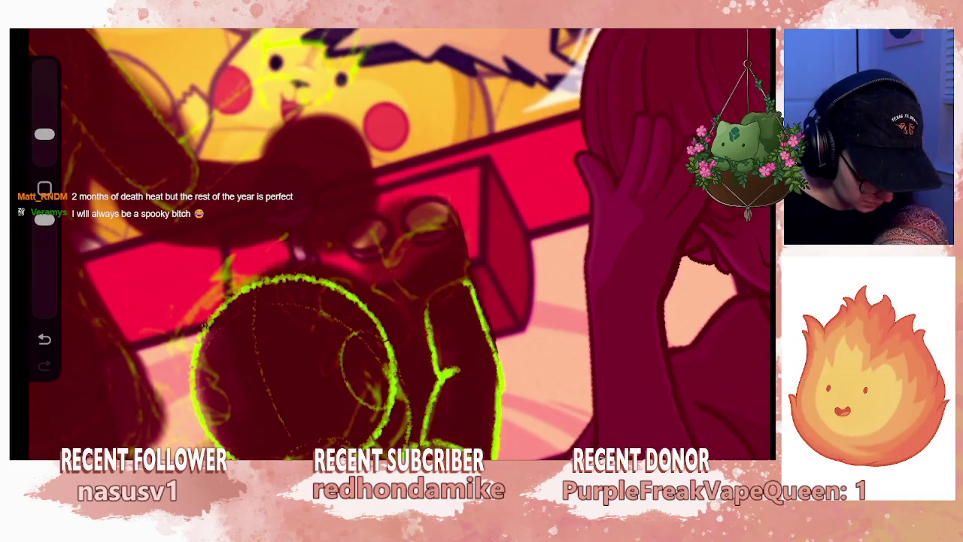
{"action": "scroll", "coordinate": [391, 243], "scroll_direction": "down", "scroll_amount": 2}
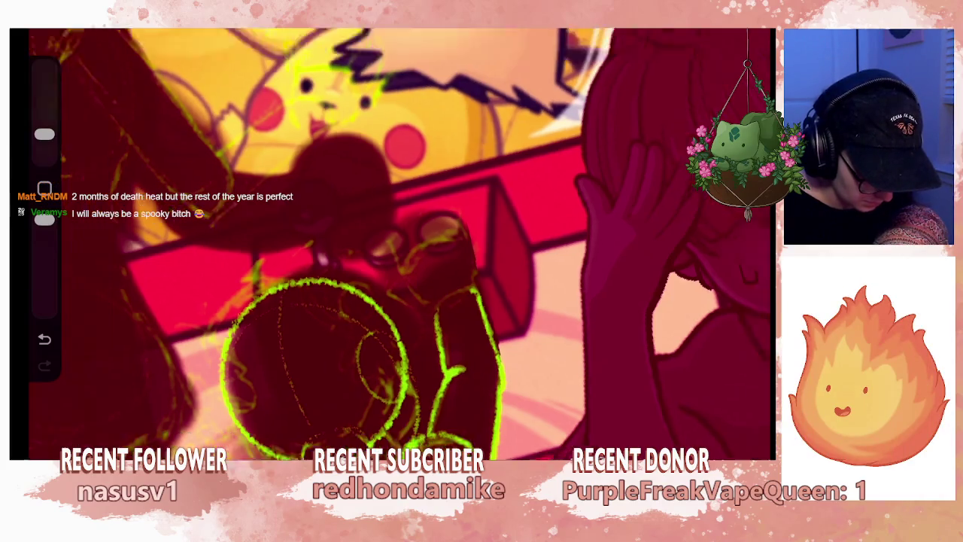
{"action": "scroll", "coordinate": [391, 243], "scroll_direction": "down", "scroll_amount": 1}
{"action": "scroll", "coordinate": [392, 244], "scroll_direction": "up", "scroll_amount": 1}
{"action": "scroll", "coordinate": [391, 244], "scroll_direction": "up", "scroll_amount": 1}
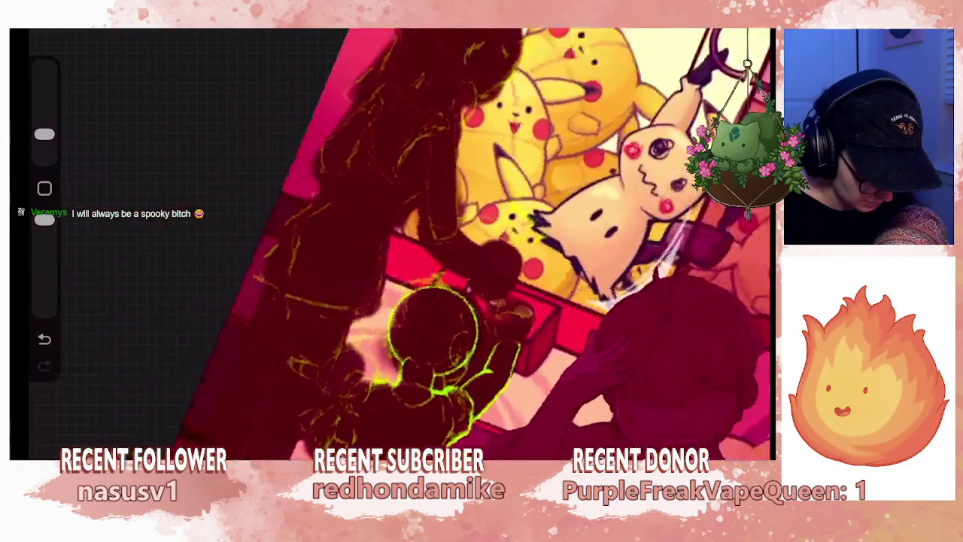
{"action": "scroll", "coordinate": [392, 244], "scroll_direction": "up", "scroll_amount": 1}
{"action": "scroll", "coordinate": [392, 244], "scroll_direction": "up", "scroll_amount": 1}
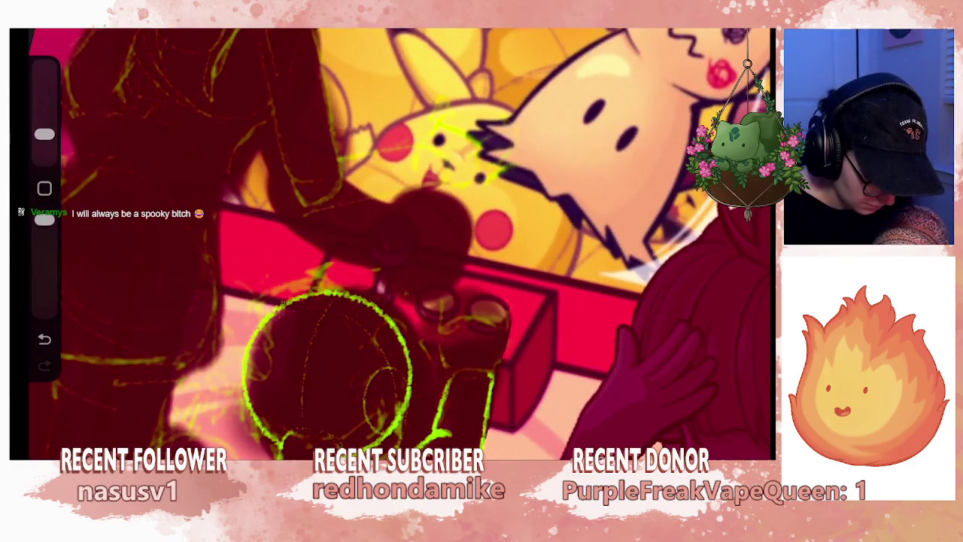